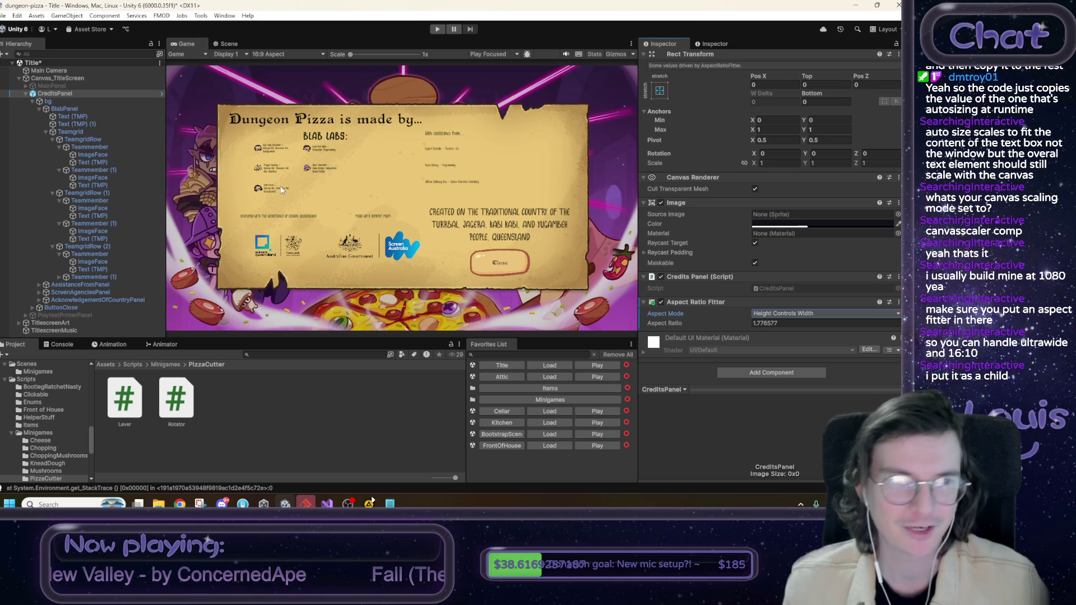
# Step: Switch to the Scene view and zoom in on the Dungeon Pizza credits panel
pyautogui.click(227, 43)
pyautogui.scroll(3, 314, 224)
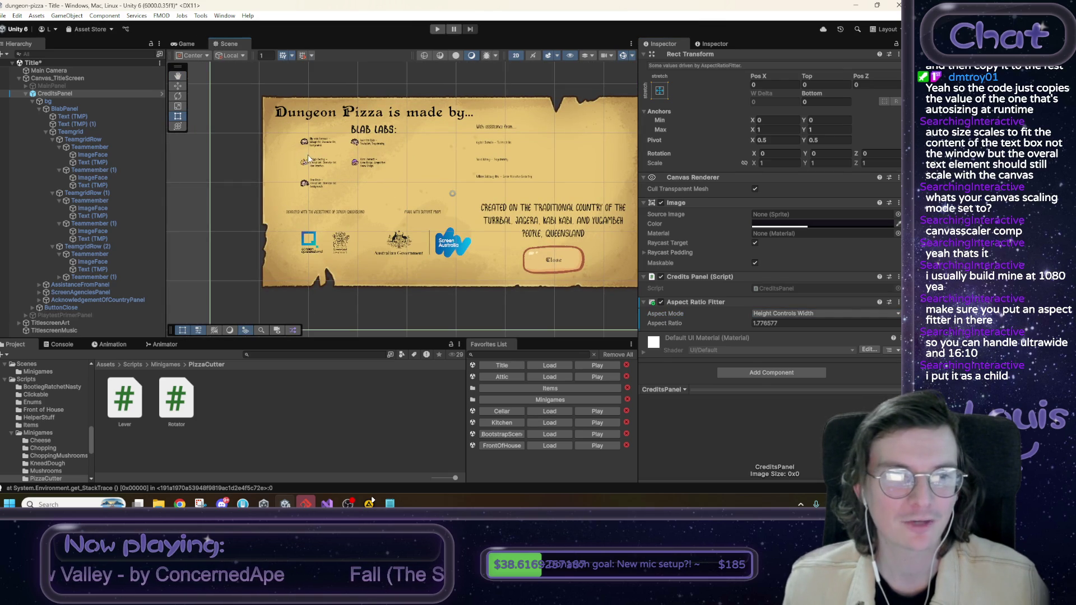
# Step: Select all six Teammember Text (TMP) objects and raise their font size from 12.63 to 16.1
pyautogui.click(57, 78)
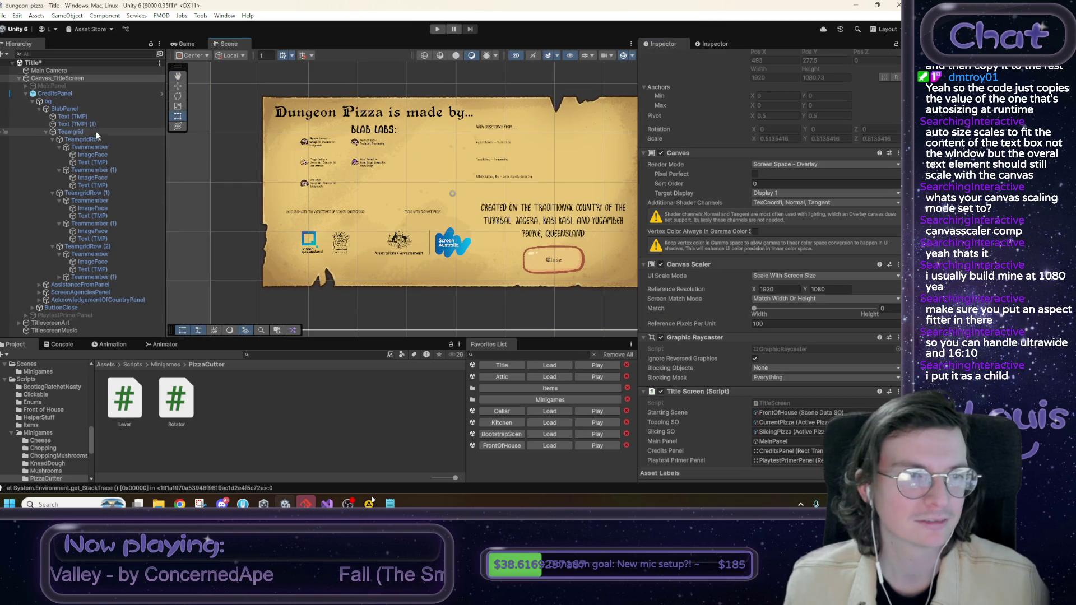
pyautogui.click(95, 162)
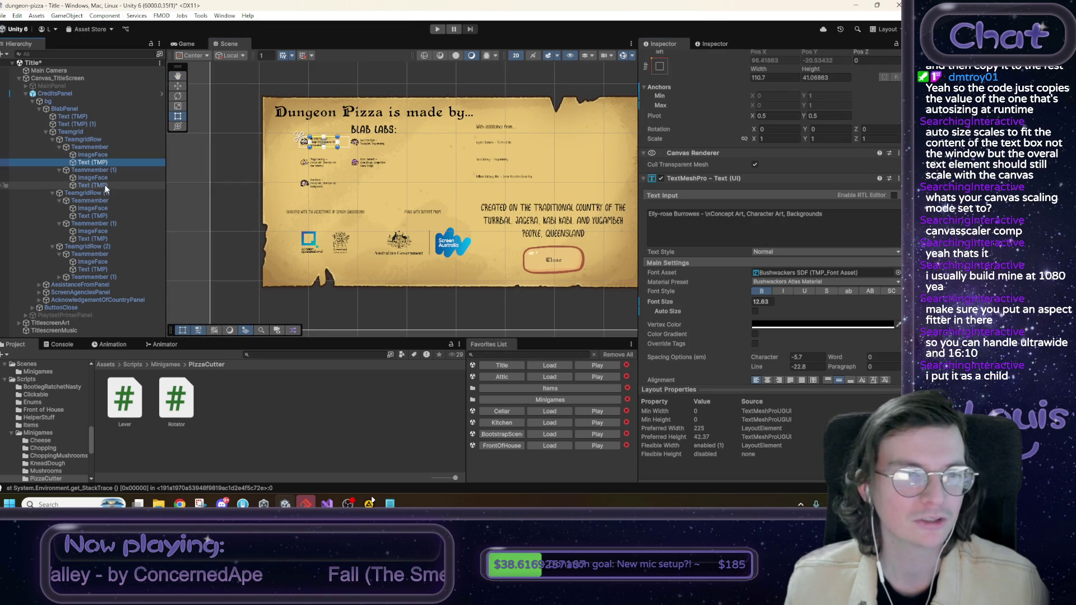
pyautogui.keyDown('ctrl'); pyautogui.click(94, 185); pyautogui.keyUp('ctrl')
pyautogui.keyDown('ctrl'); pyautogui.click(102, 215); pyautogui.keyUp('ctrl')
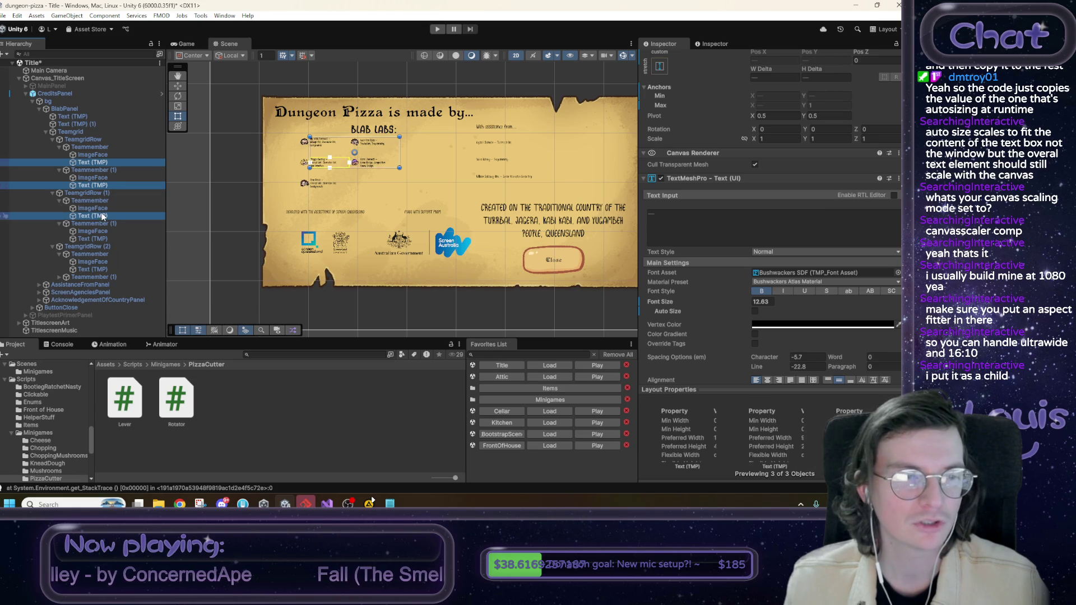
pyautogui.keyDown('ctrl'); pyautogui.click(105, 239); pyautogui.keyUp('ctrl')
pyautogui.keyDown('ctrl'); pyautogui.click(103, 270); pyautogui.keyUp('ctrl')
pyautogui.click(59, 277)
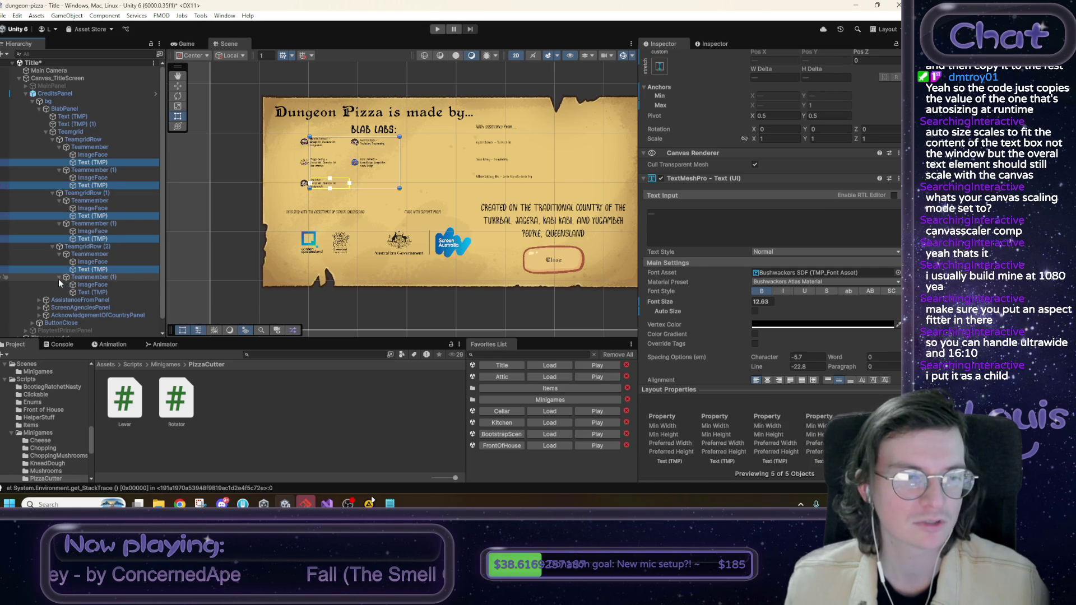
pyautogui.keyDown('ctrl'); pyautogui.click(80, 293); pyautogui.keyUp('ctrl')
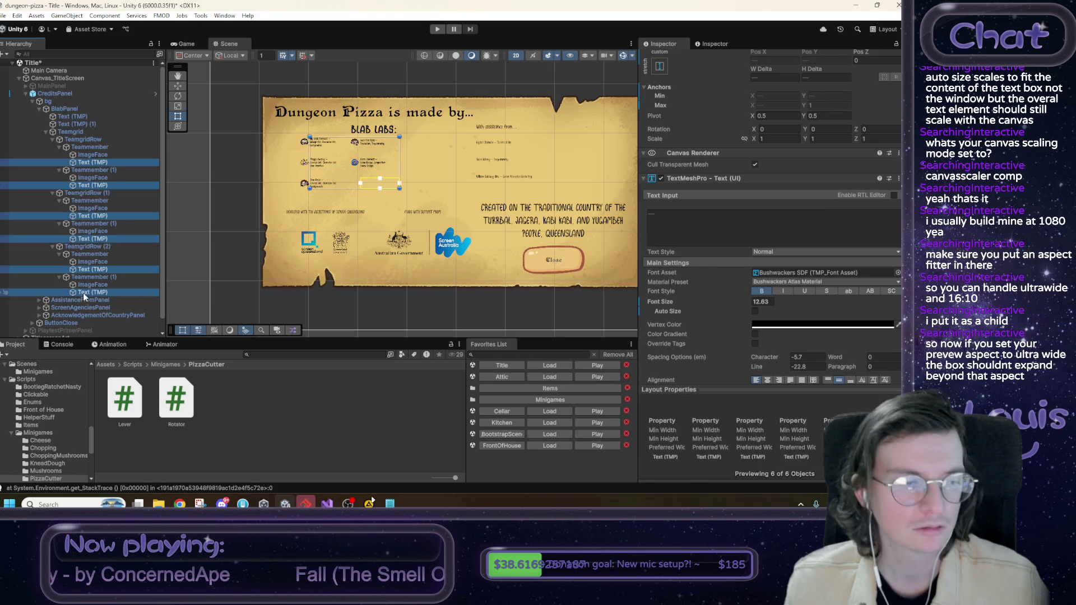
pyautogui.click(215, 42)
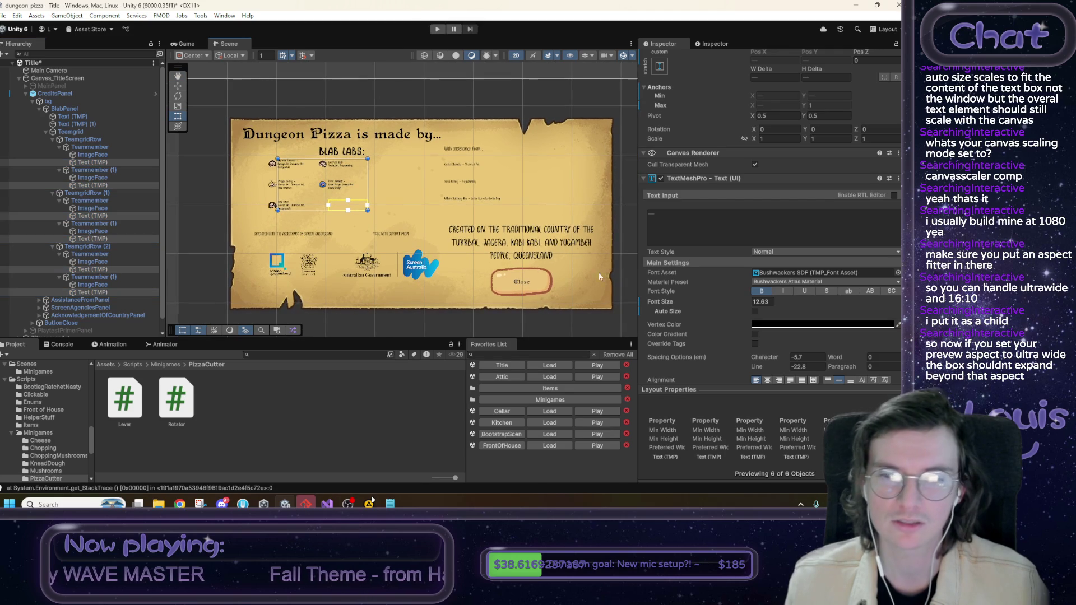
pyautogui.moveTo(664, 301)
pyautogui.mouseDown()
pyautogui.moveTo(799, 292)
pyautogui.moveTo(662, 304)
pyautogui.moveTo(690, 305)
pyautogui.mouseUp()
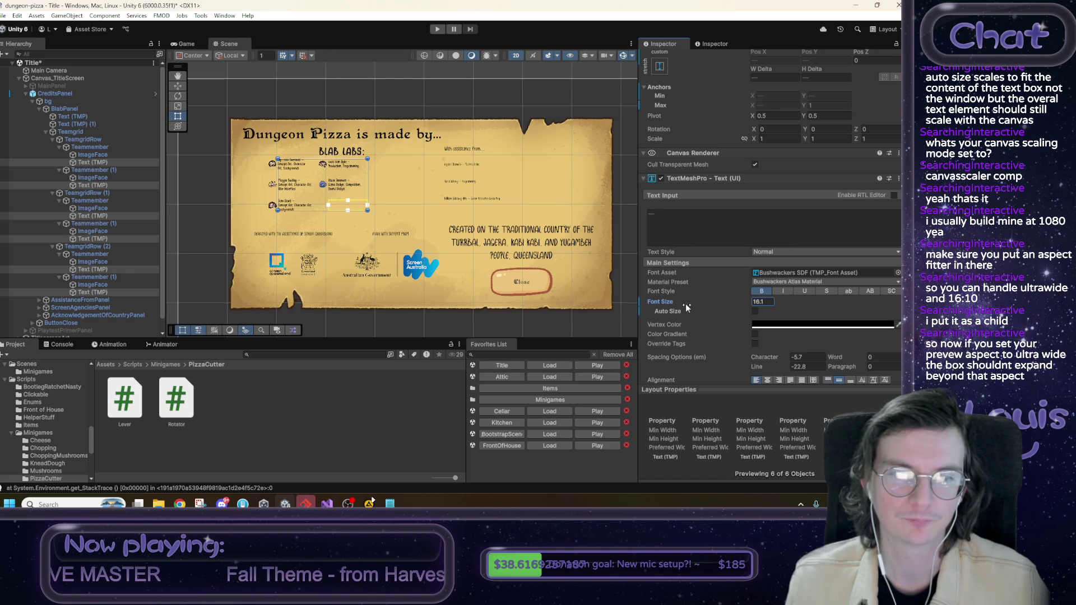
pyautogui.scroll(4, 396, 200)
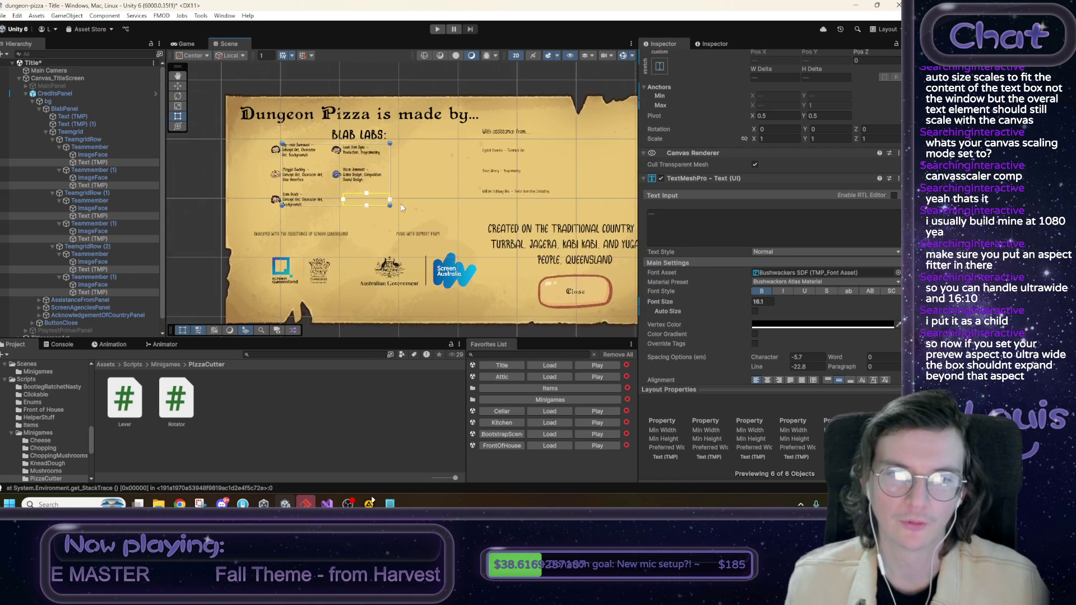
pyautogui.scroll(-1, 499, 227)
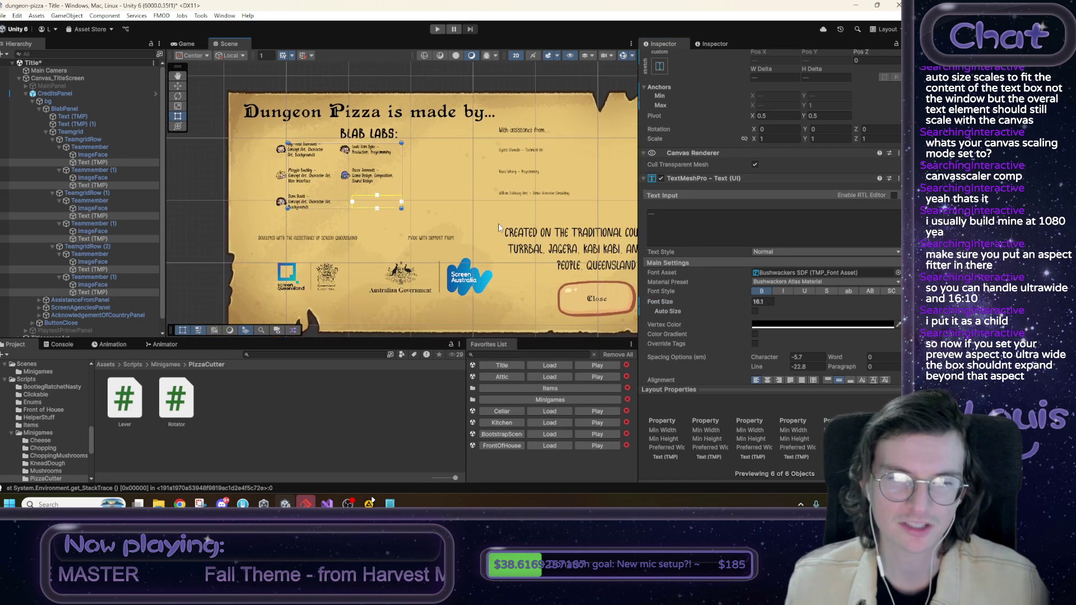
pyautogui.moveTo(476, 223); pyautogui.dragTo(418, 233)
pyautogui.scroll(-1, 419, 233)
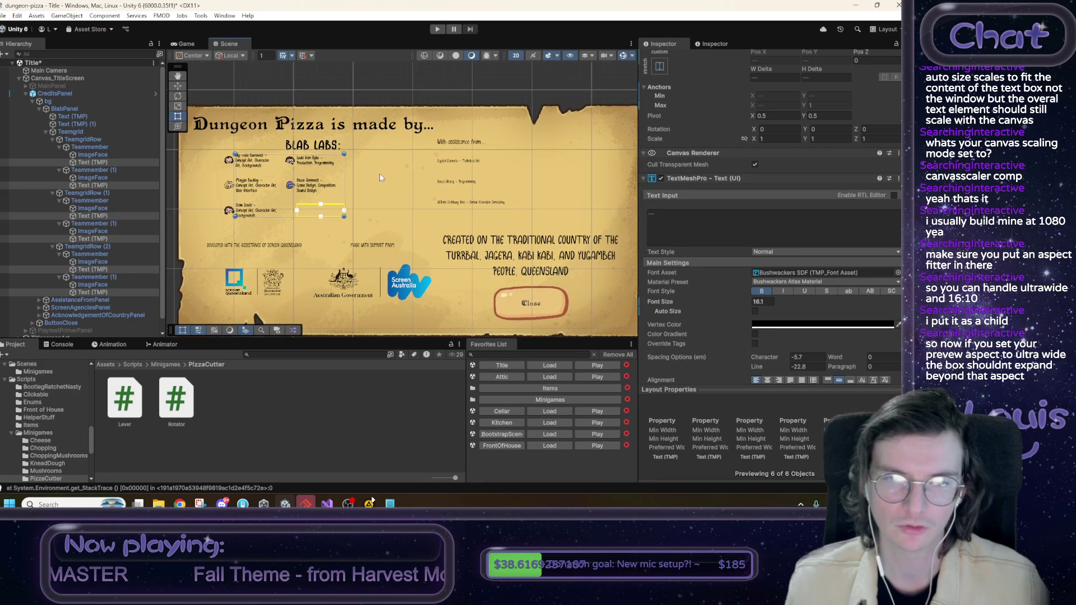
pyautogui.click(93, 131)
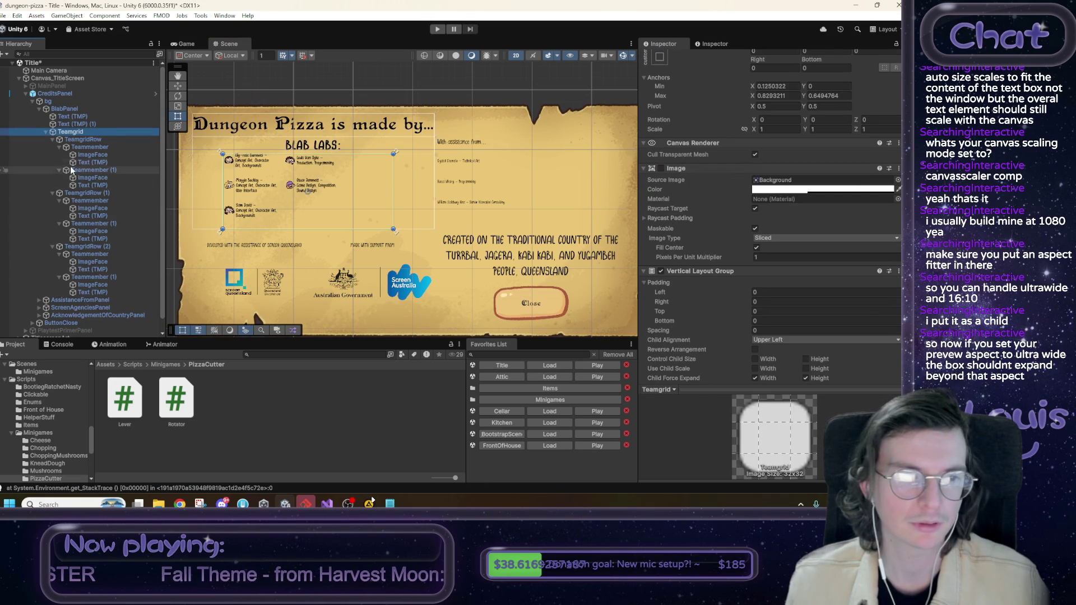
pyautogui.click(94, 163)
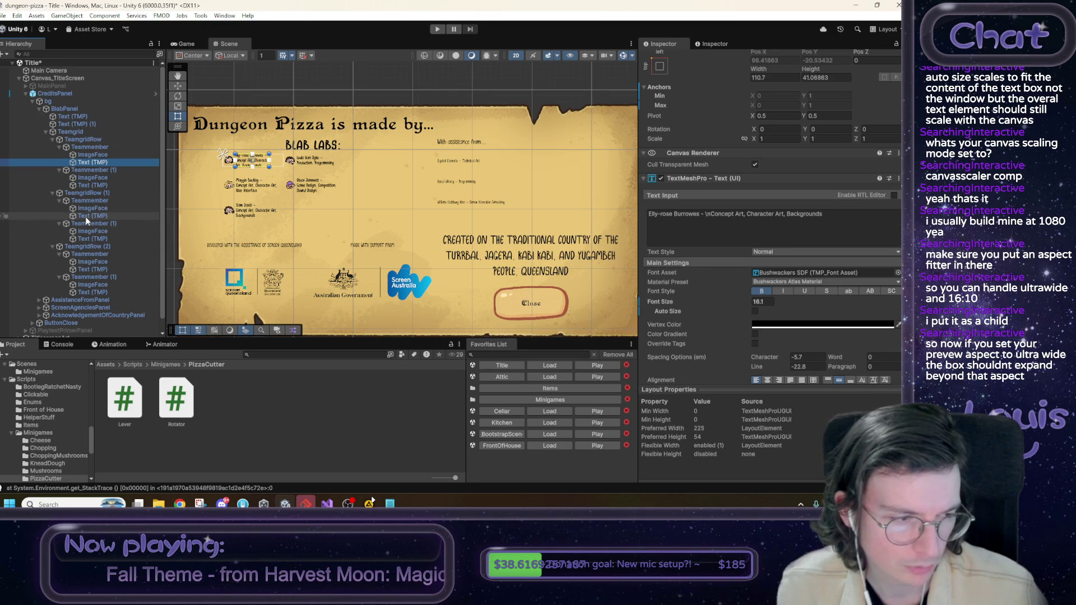
pyautogui.scroll(-3, 386, 124)
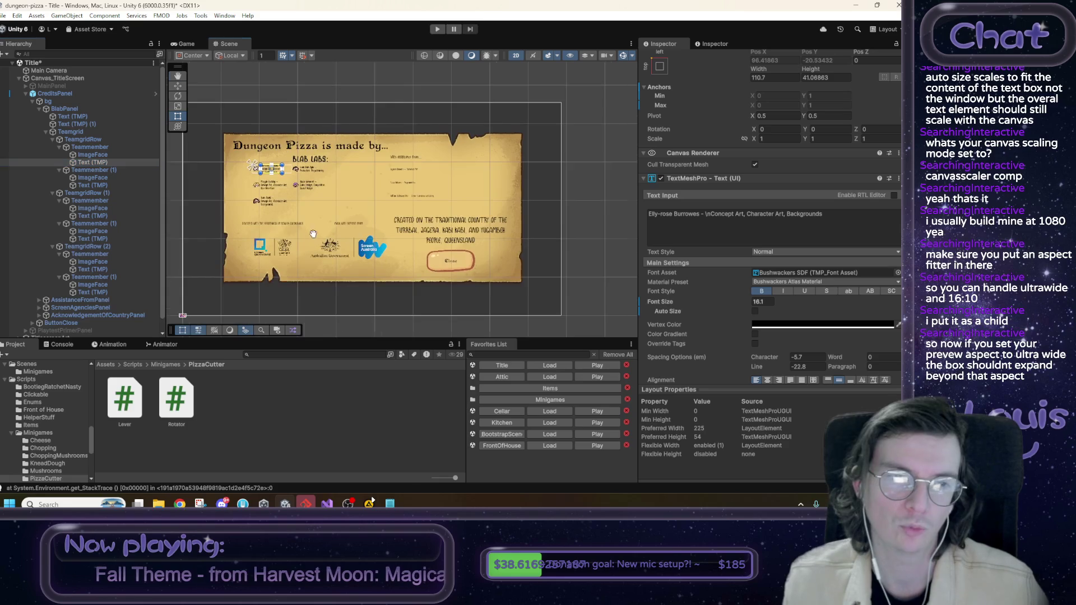
# Step: Preview the credits in the Game view at Free Aspect and shrink the preview to test another shape
pyautogui.click(192, 45)
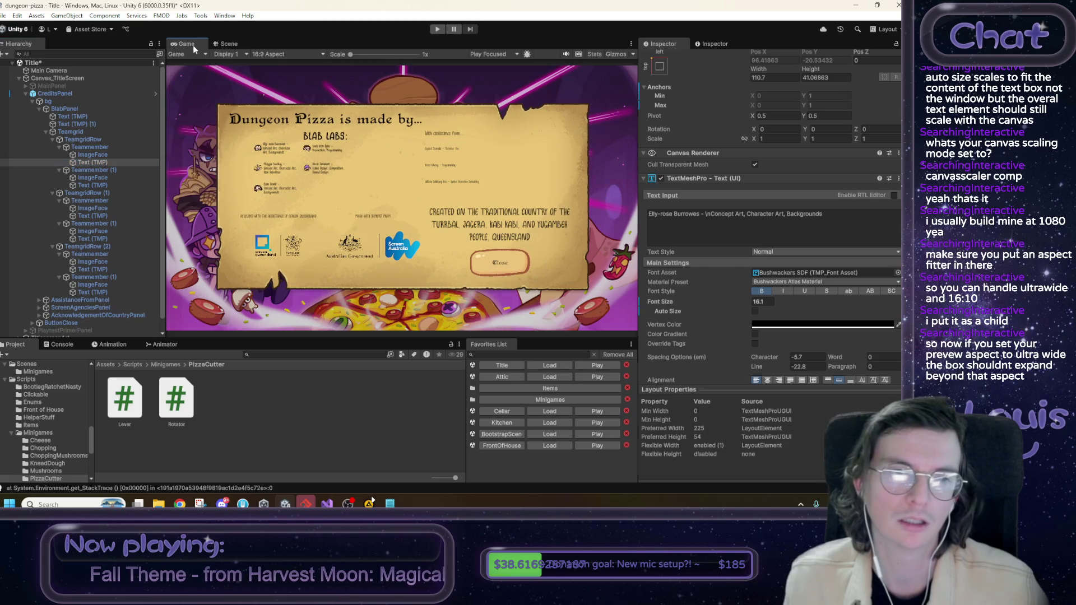
pyautogui.click(282, 53)
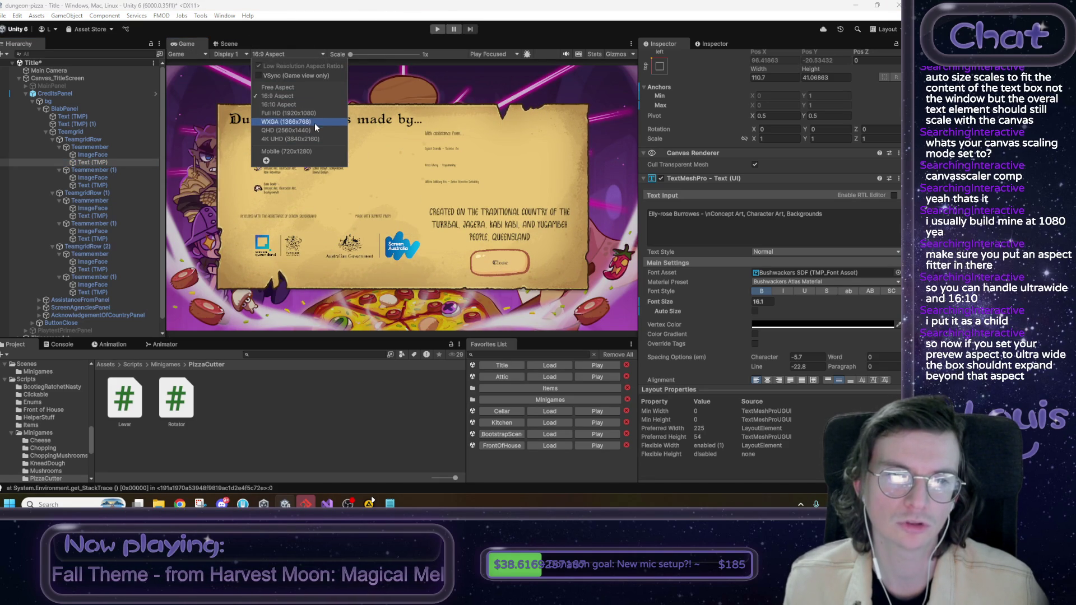
pyautogui.click(263, 88)
pyautogui.moveTo(350, 340)
pyautogui.mouseDown()
pyautogui.moveTo(380, 149)
pyautogui.moveTo(394, 162)
pyautogui.moveTo(384, 328)
pyautogui.moveTo(393, 146)
pyautogui.moveTo(410, 314)
pyautogui.moveTo(417, 176)
pyautogui.moveTo(421, 274)
pyautogui.mouseUp()
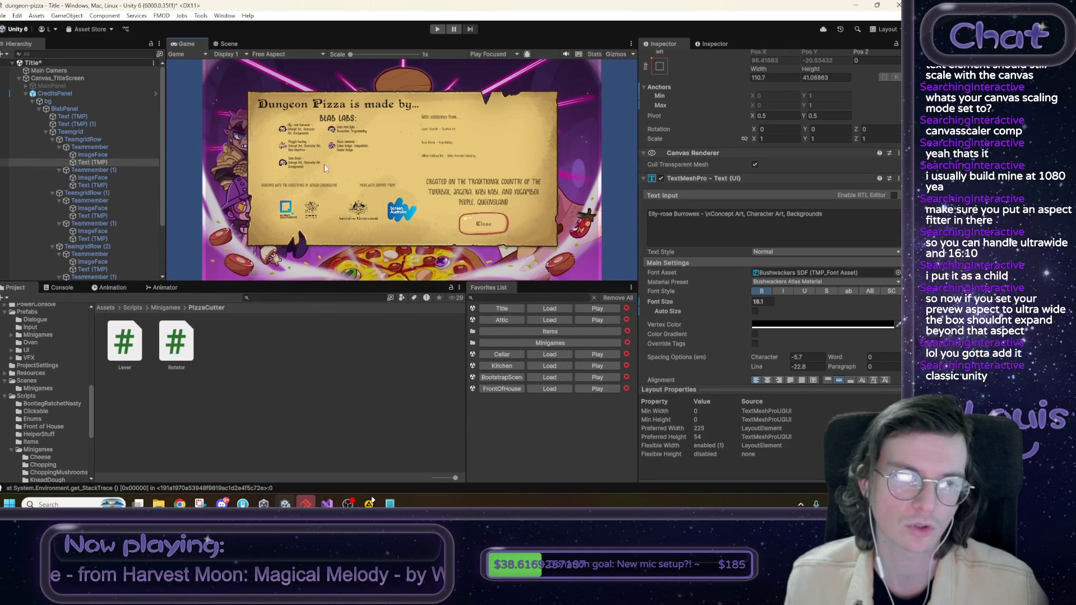
# Step: Set the Game preview back to 16:9 Aspect and restore its earlier height
pyautogui.click(274, 55)
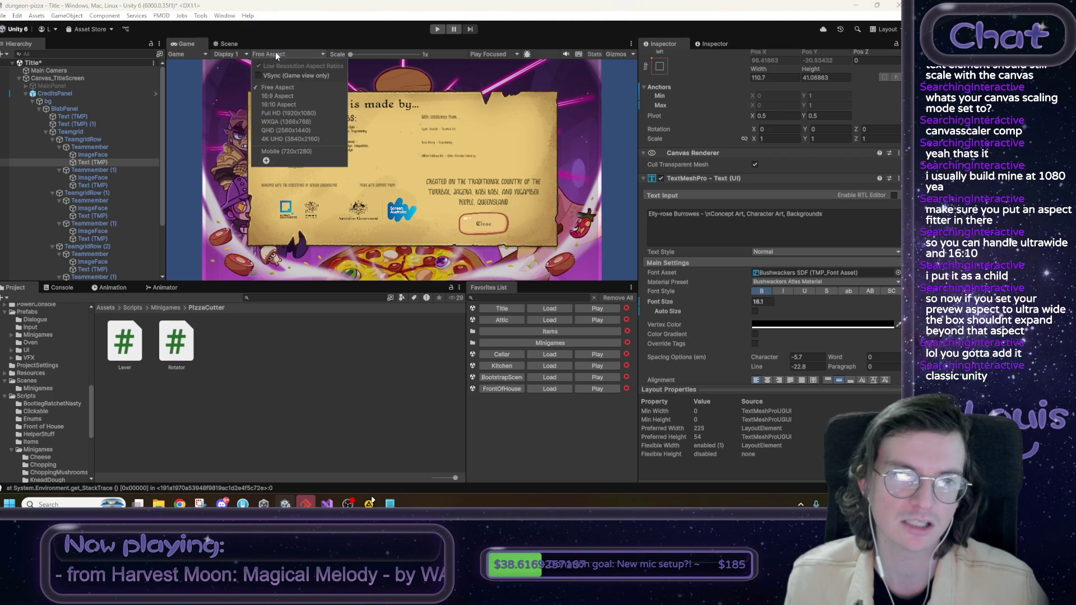
pyautogui.click(285, 96)
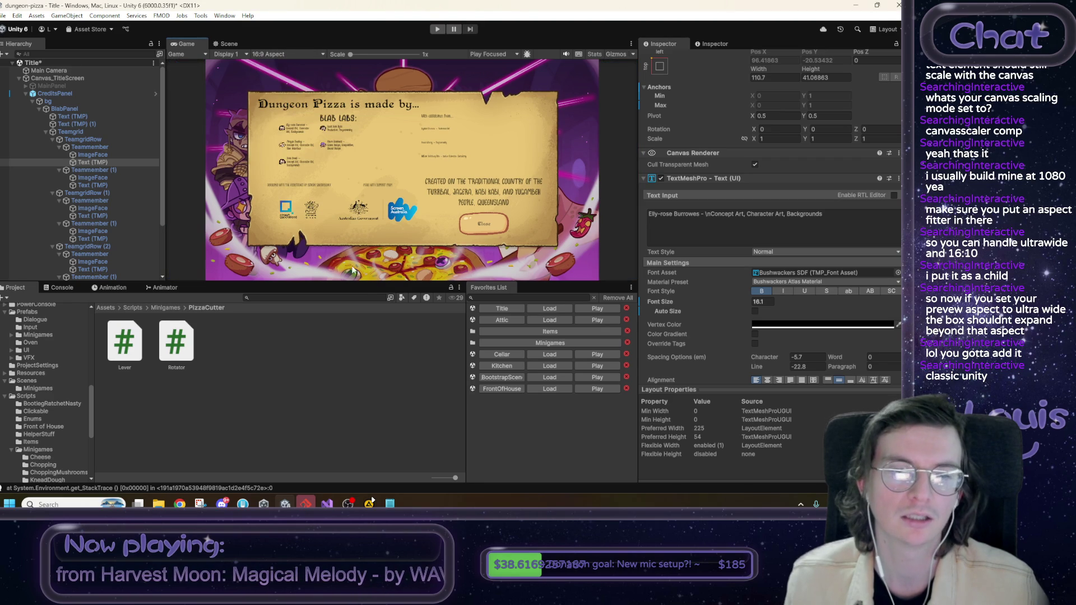
pyautogui.moveTo(361, 284); pyautogui.dragTo(355, 325)
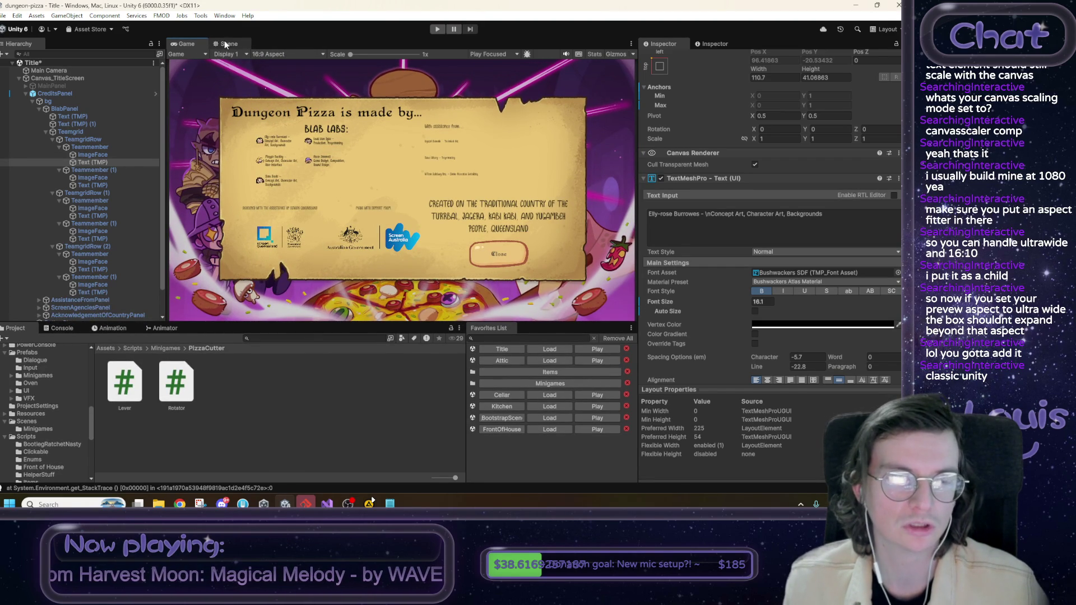
pyautogui.click(225, 43)
# Step: Re-centre the Scene view on the credits parchment, then preview it in the Game view
pyautogui.scroll(4, 309, 145)
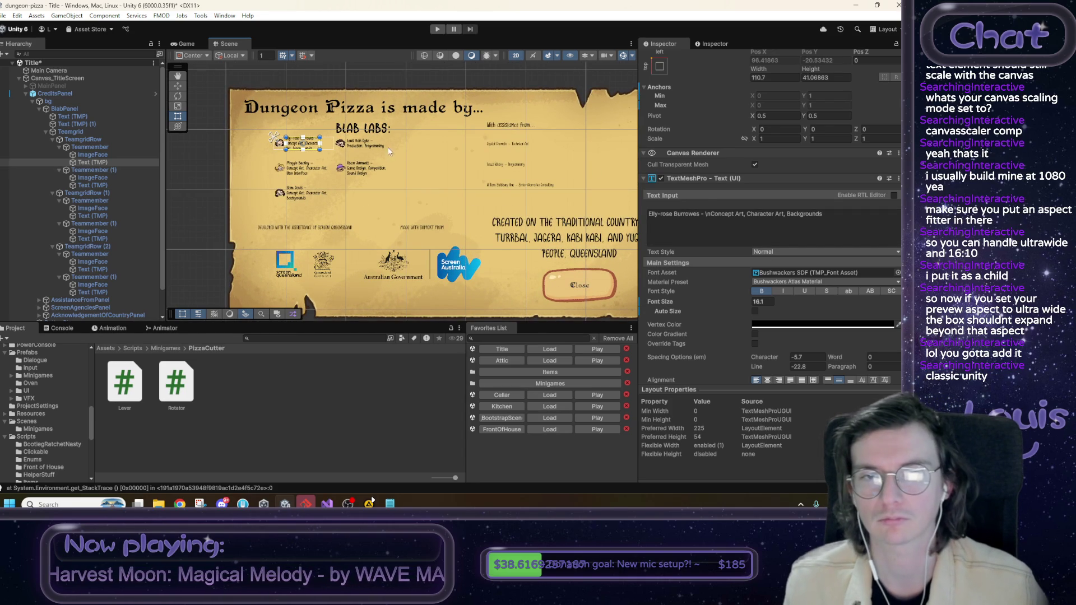
pyautogui.moveTo(387, 155)
pyautogui.mouseDown()
pyautogui.moveTo(395, 187)
pyautogui.moveTo(359, 163)
pyautogui.mouseUp()
pyautogui.scroll(-2, 372, 184)
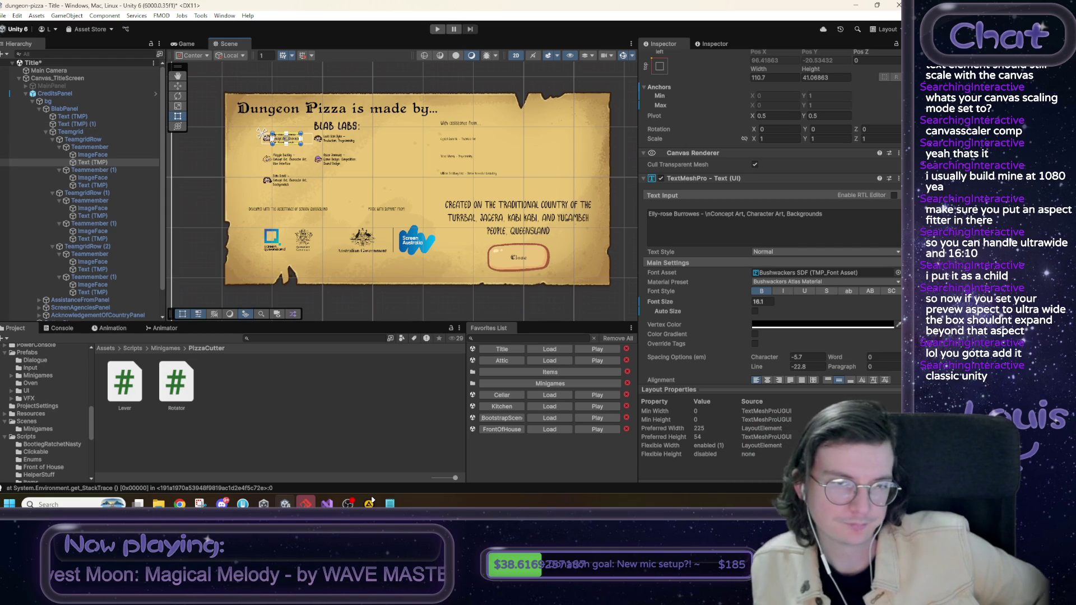
pyautogui.moveTo(292, 132); pyautogui.dragTo(292, 151)
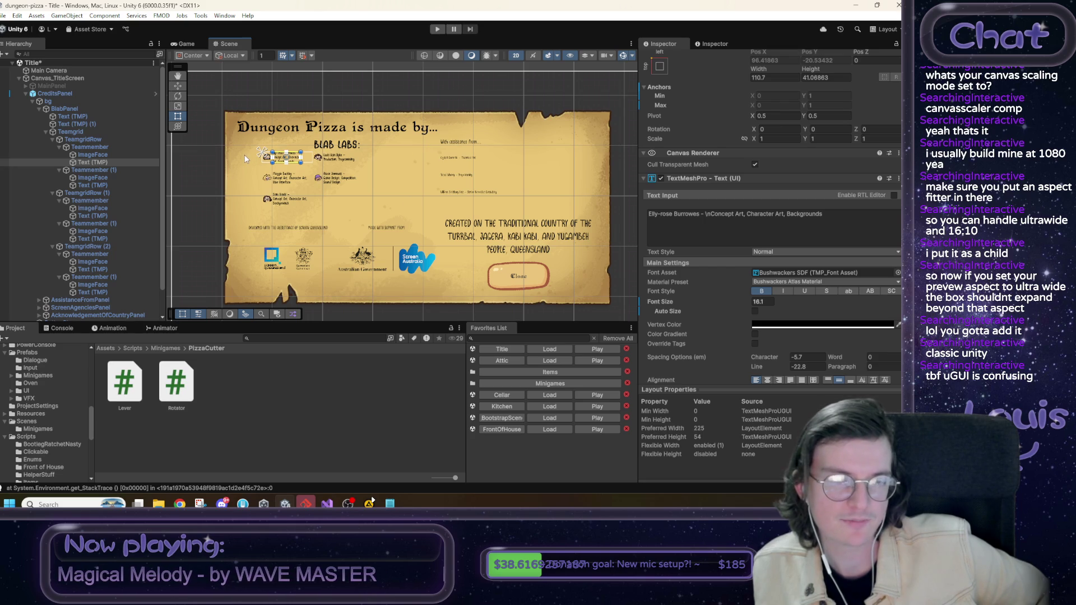
pyautogui.click(184, 42)
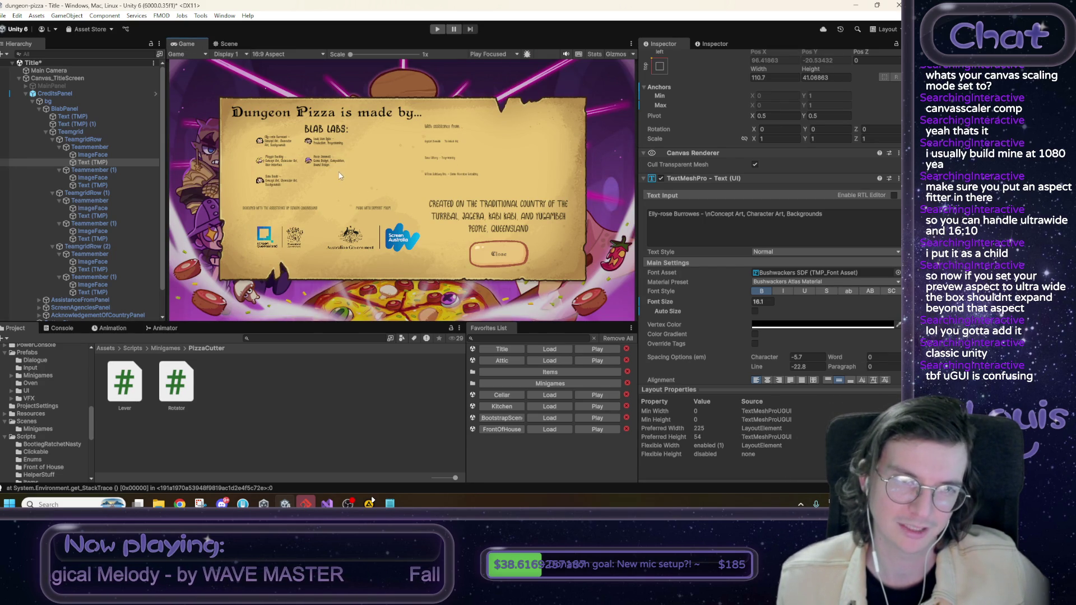
# Step: Set the Screen Queensland assistance and 'Made with support from' texts to font size 34
pyautogui.click(232, 45)
pyautogui.click(301, 229)
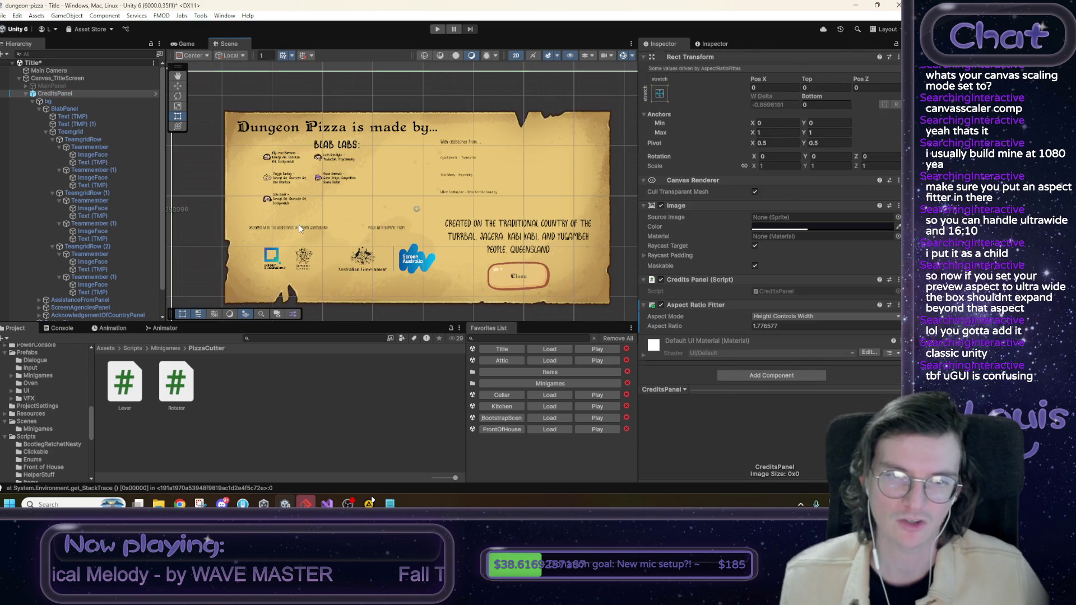
pyautogui.keyDown('shift'); pyautogui.click(393, 233); pyautogui.keyUp('shift')
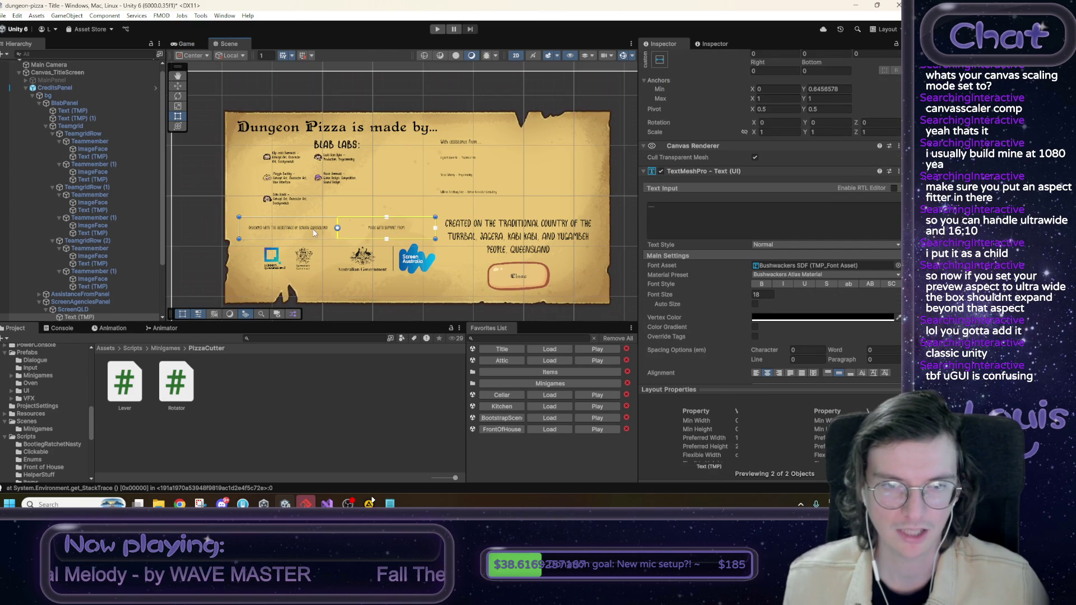
pyautogui.scroll(-3, 138, 254)
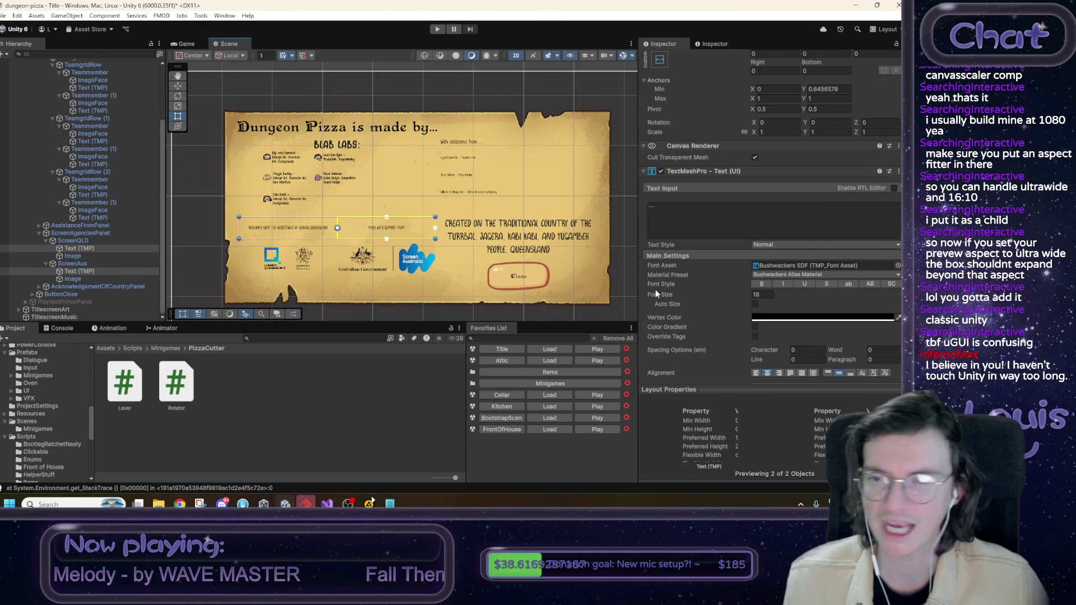
pyautogui.moveTo(668, 293); pyautogui.dragTo(751, 294)
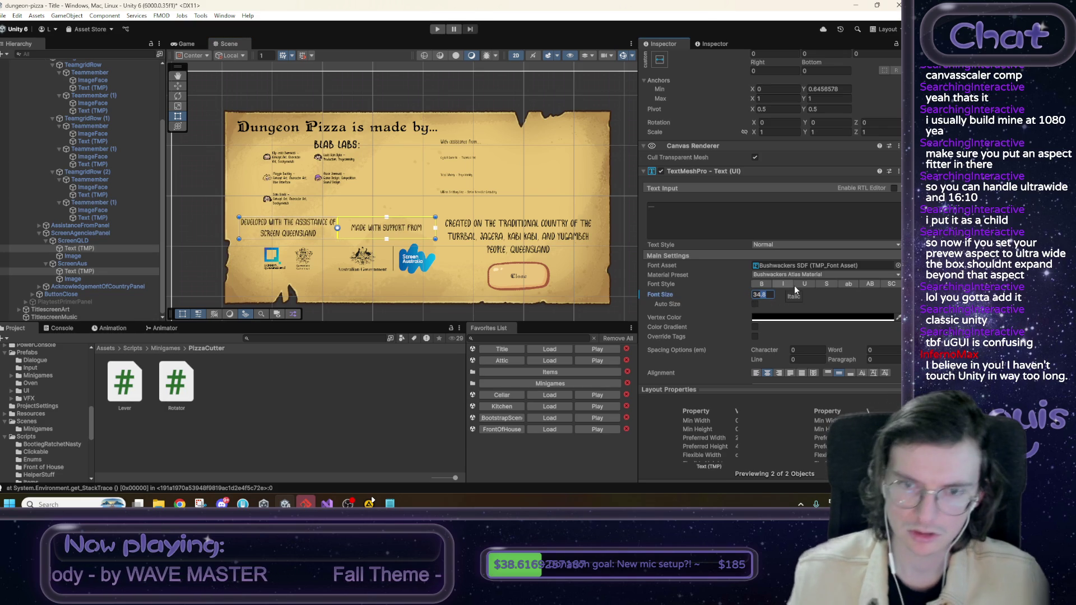
pyautogui.write('34')
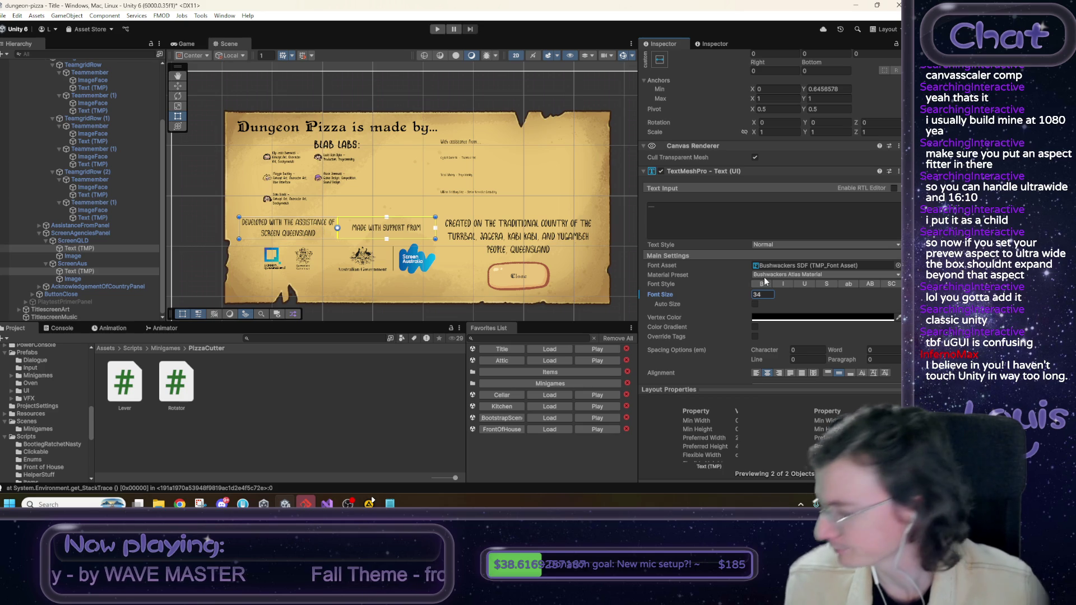
pyautogui.click(526, 91)
pyautogui.scroll(-2, 532, 163)
pyautogui.moveTo(588, 173); pyautogui.dragTo(486, 170)
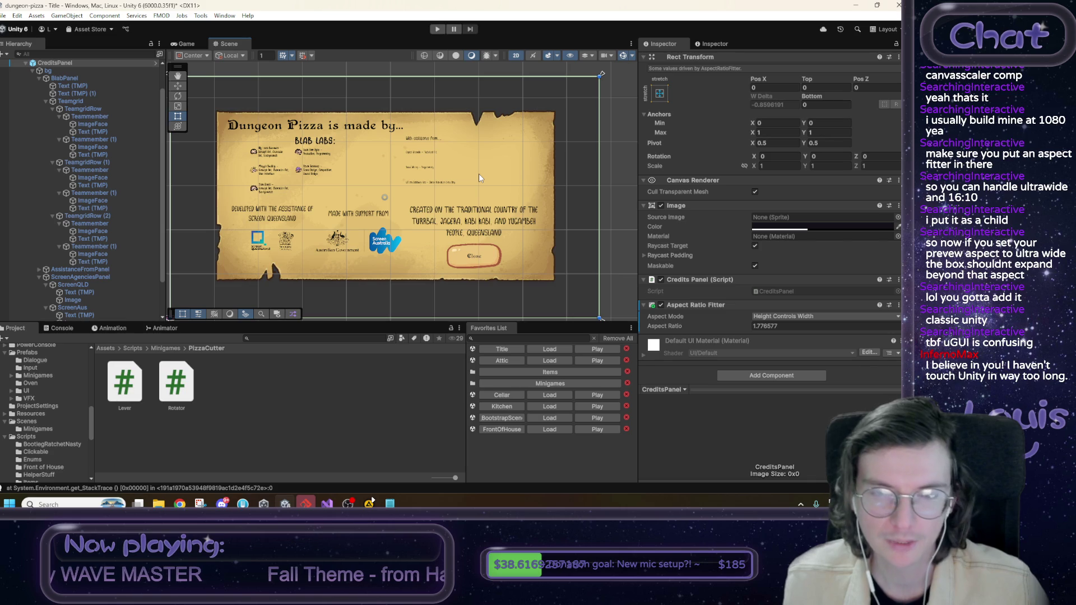
# Step: Enlarge the font of the three assistance credit lines and the 'With assistance from' heading
pyautogui.scroll(-1, 479, 174)
pyautogui.scroll(2, 471, 188)
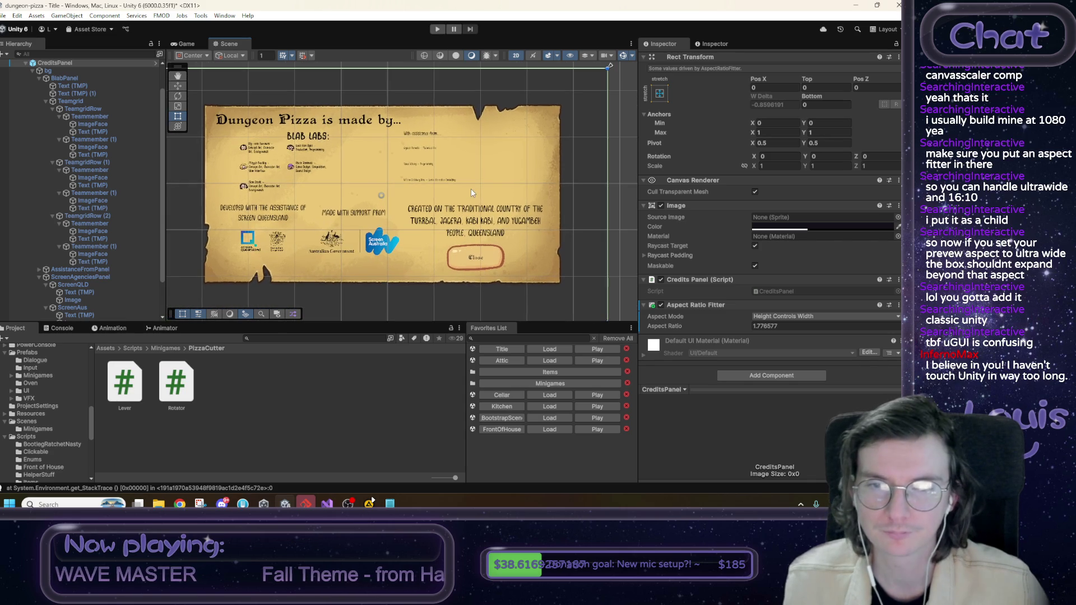
pyautogui.click(420, 179)
pyautogui.keyDown('shift'); pyautogui.click(422, 163); pyautogui.keyUp('shift')
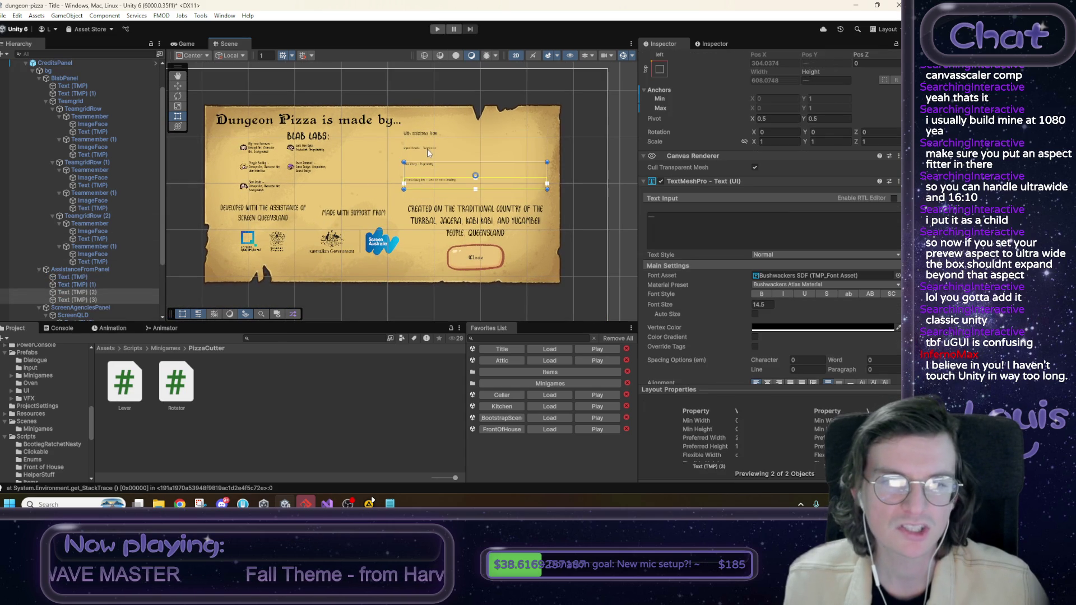
pyautogui.keyDown('shift'); pyautogui.click(428, 147); pyautogui.keyUp('shift')
pyautogui.keyDown('shift'); pyautogui.click(432, 133); pyautogui.keyUp('shift')
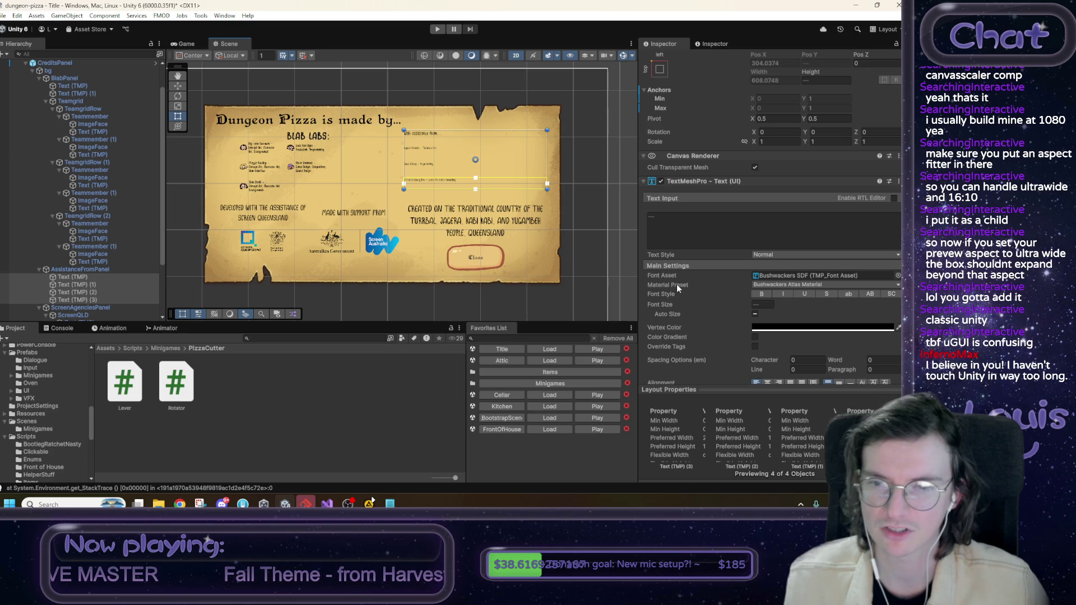
pyautogui.moveTo(666, 305); pyautogui.dragTo(762, 305)
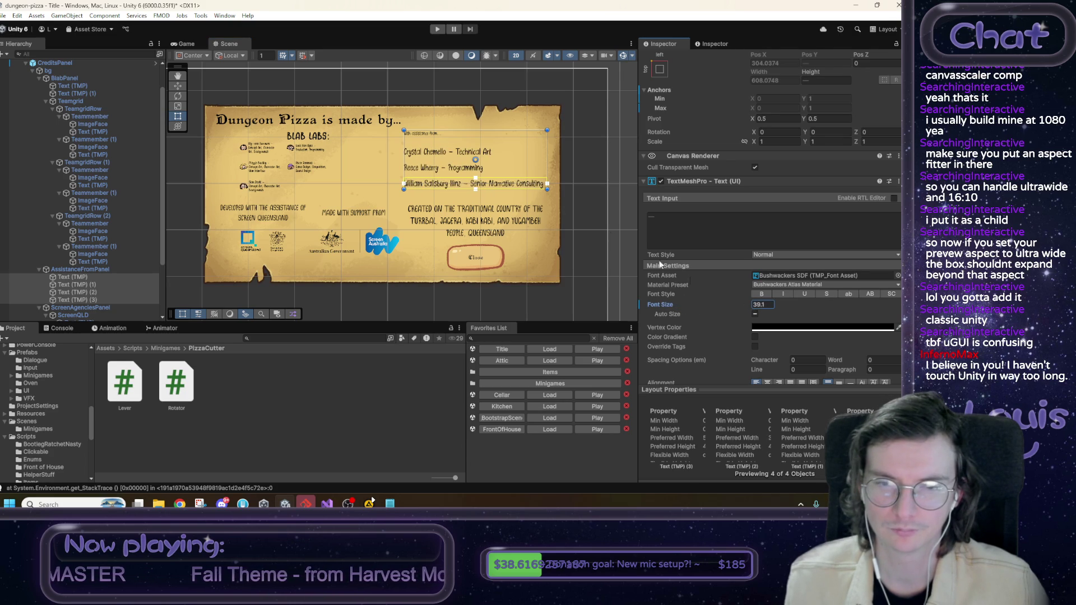
# Step: Turn off Auto Size on the 'With assistance from' heading and enlarge it further, checking the Game view
pyautogui.click(430, 133)
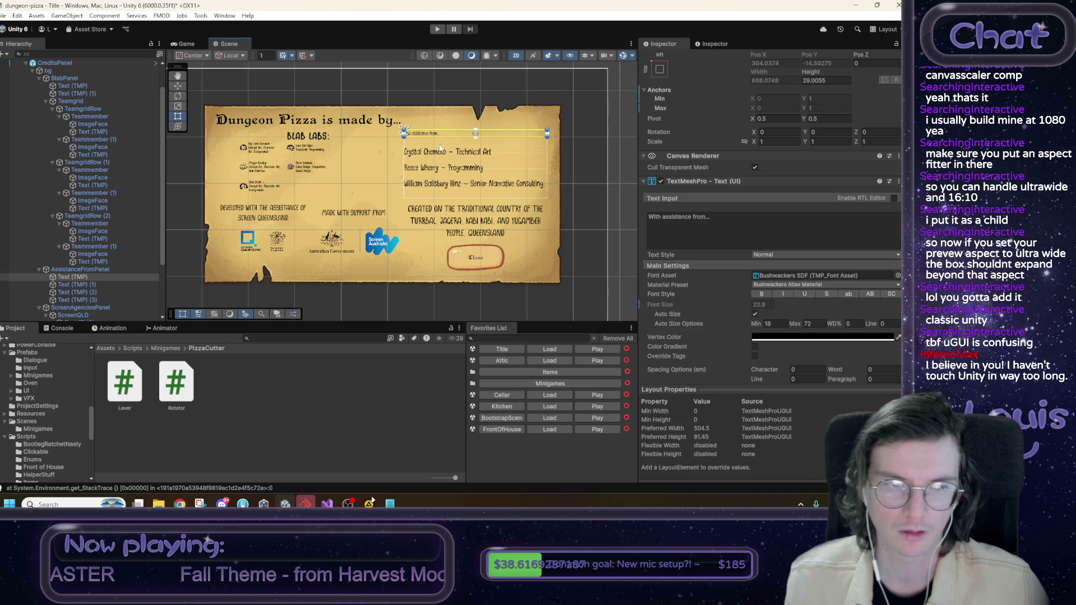
pyautogui.click(756, 314)
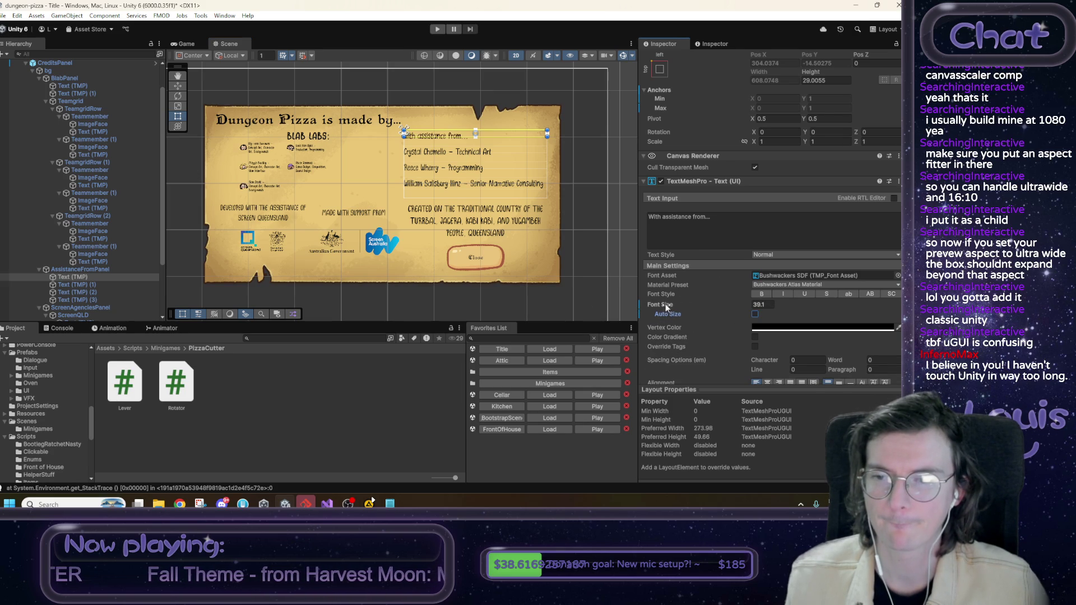
pyautogui.moveTo(665, 304)
pyautogui.mouseDown()
pyautogui.moveTo(729, 307)
pyautogui.moveTo(717, 309)
pyautogui.mouseUp()
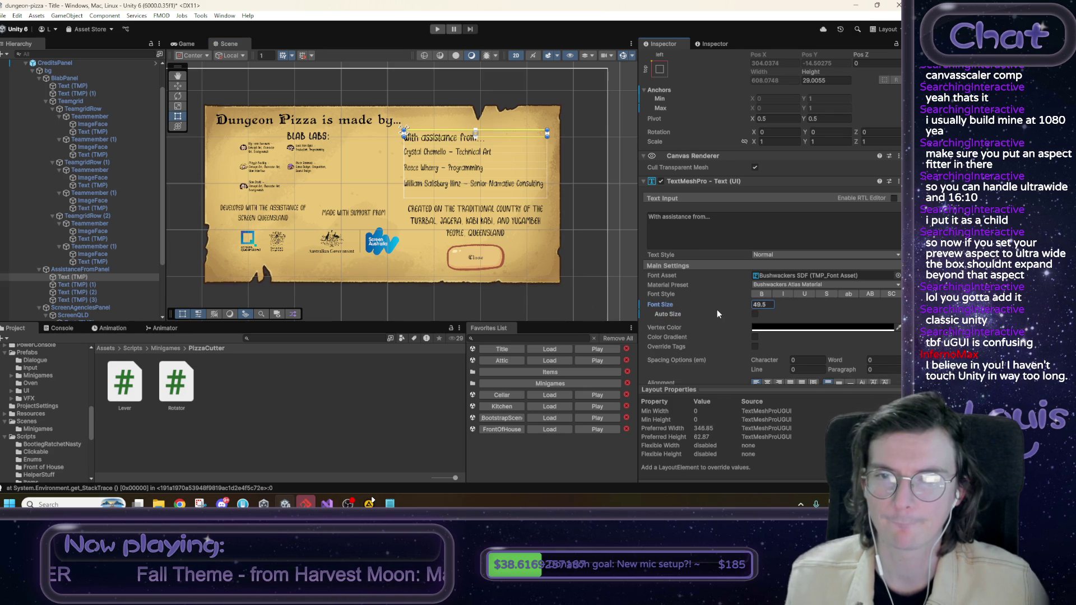
pyautogui.click(200, 45)
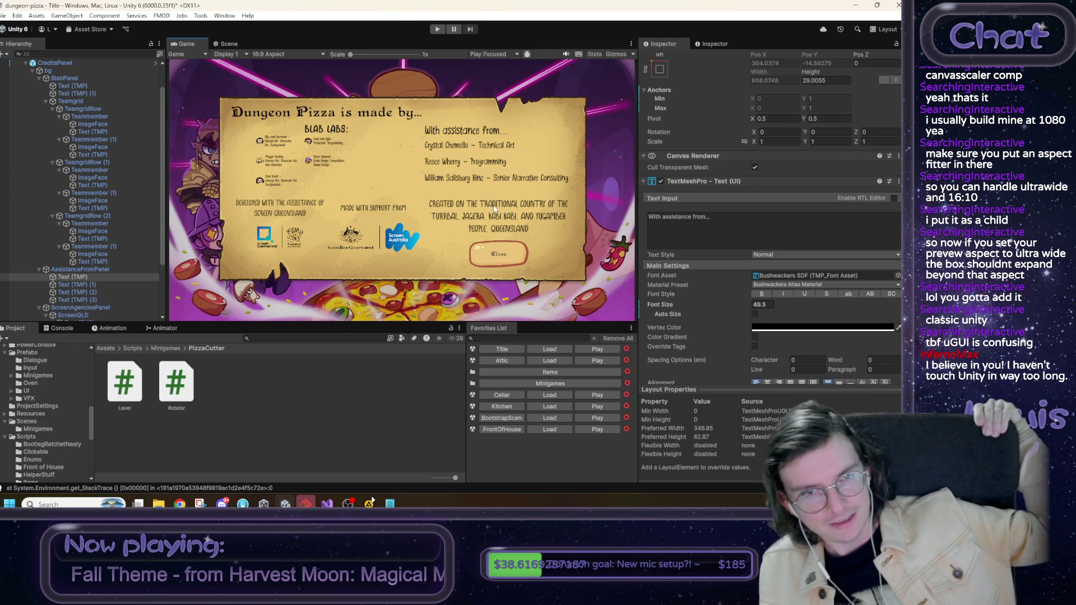
pyautogui.click(223, 44)
# Step: Deactivate the CreditsPanel, frame the title screen canvas, and save the Title scene
pyautogui.scroll(2, 84, 79)
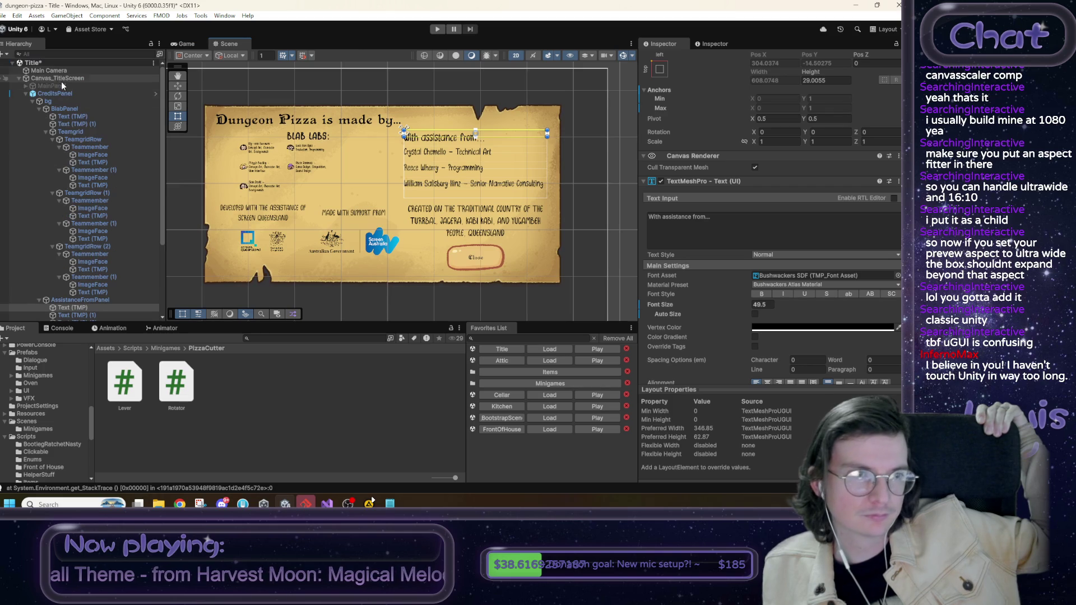
pyautogui.click(54, 93)
pyautogui.scroll(2, 671, 70)
pyautogui.click(664, 58)
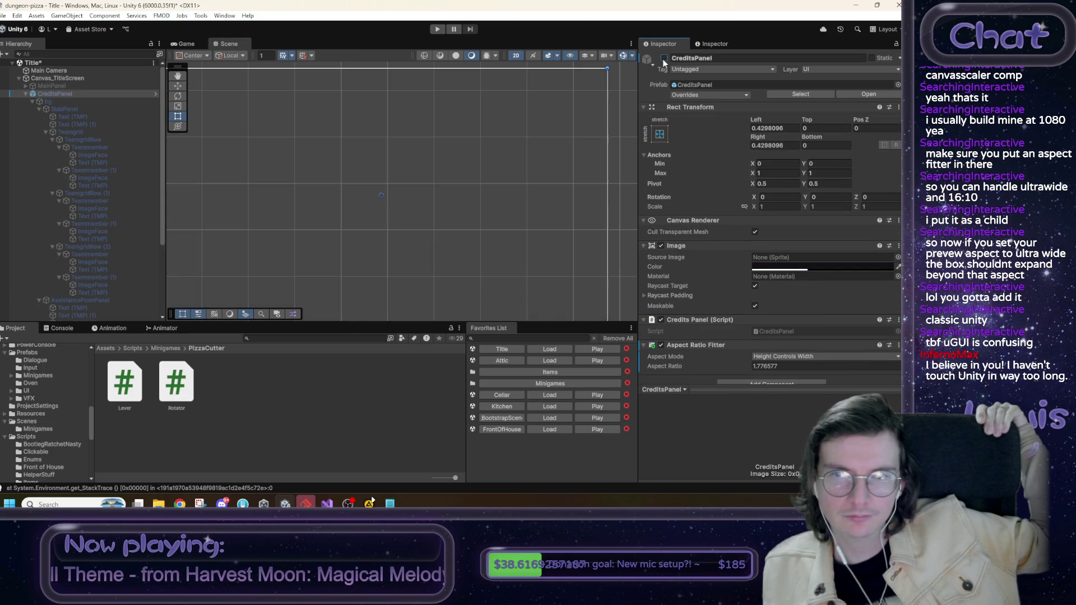
pyautogui.press('f')
pyautogui.press('t')
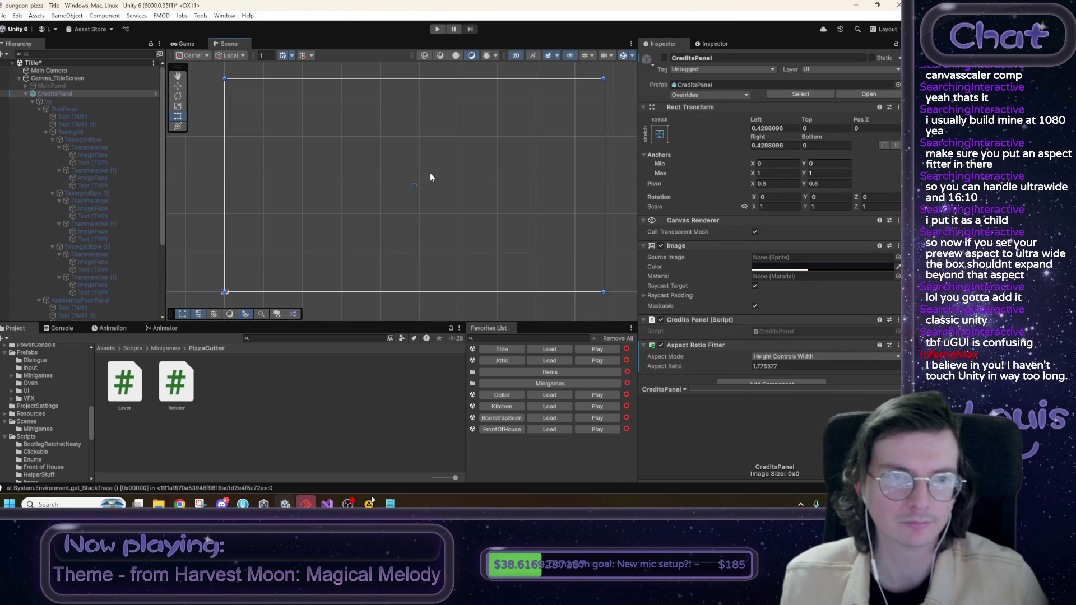
pyautogui.click(436, 154)
pyautogui.hotkey('ctrl', 's')
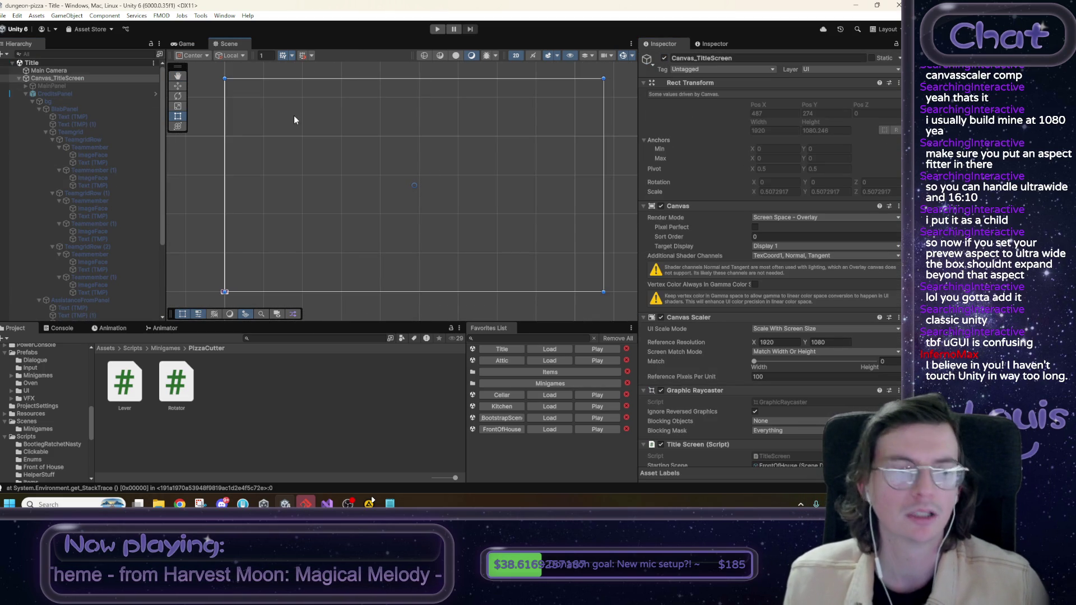